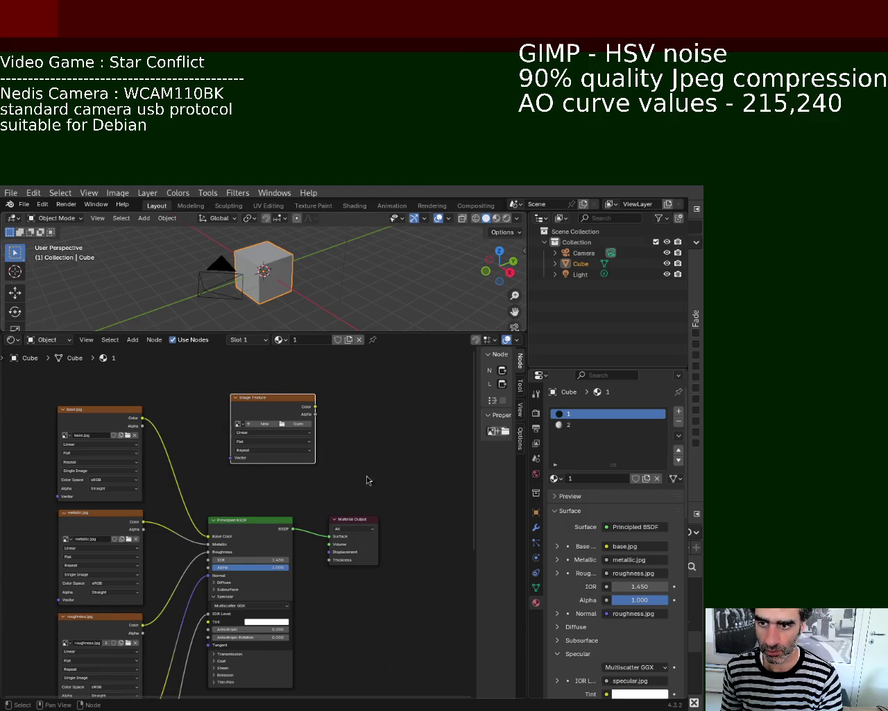
- Try adding an Ambient Occlusion node via the 'ao' search, then delete it again
left_click_drag(276, 401, 264, 401)
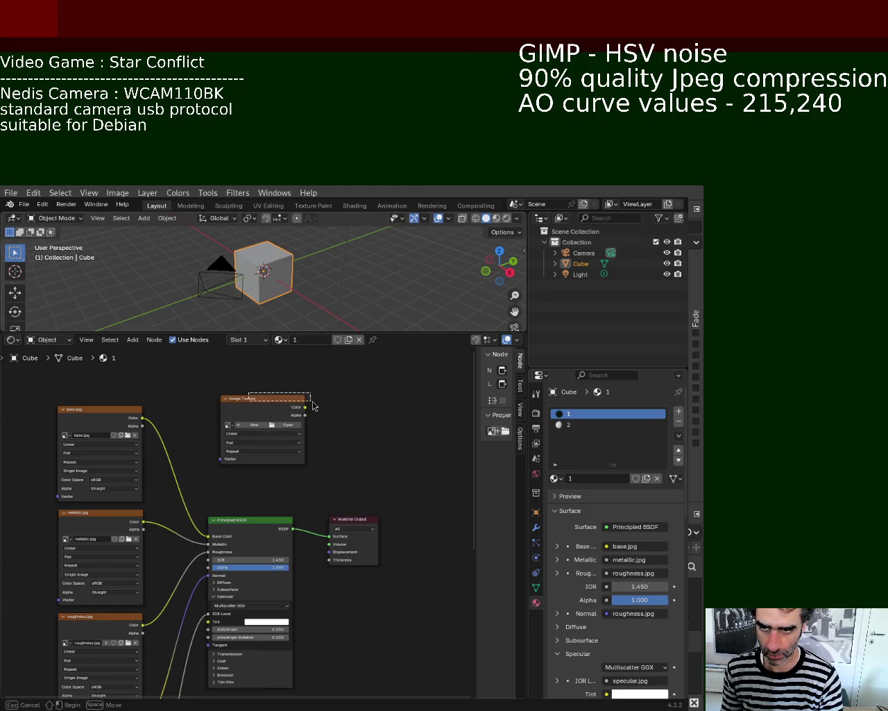
key("Escape")
key("shift+a")
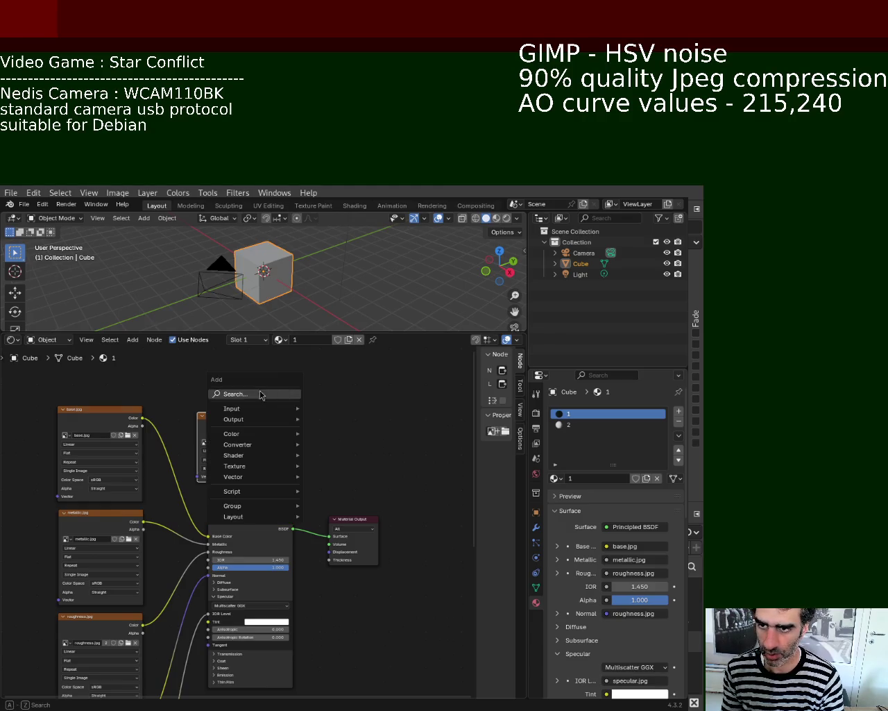
type("ao")
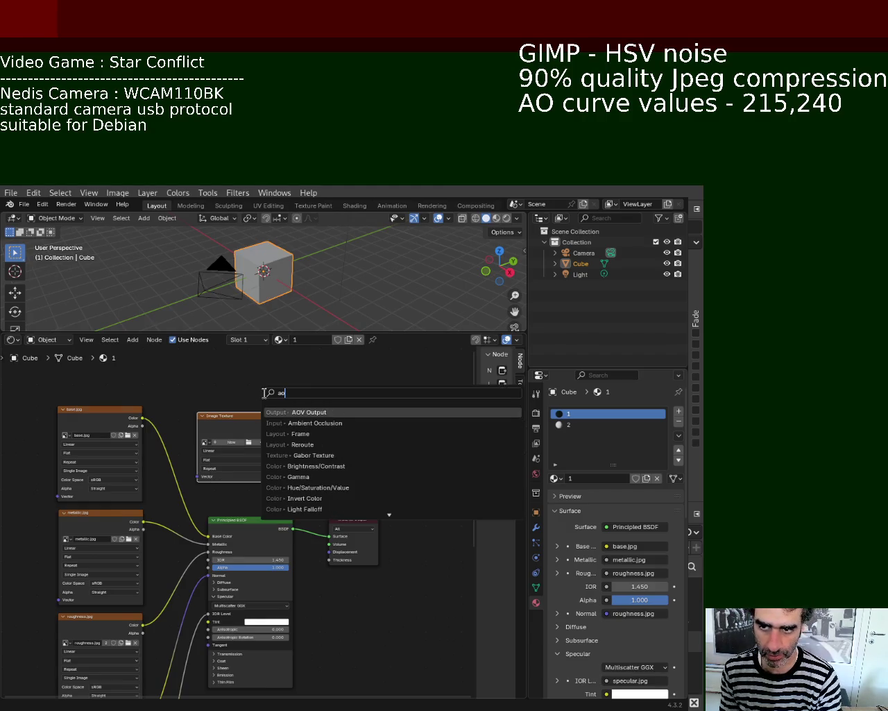
left_click(341, 420)
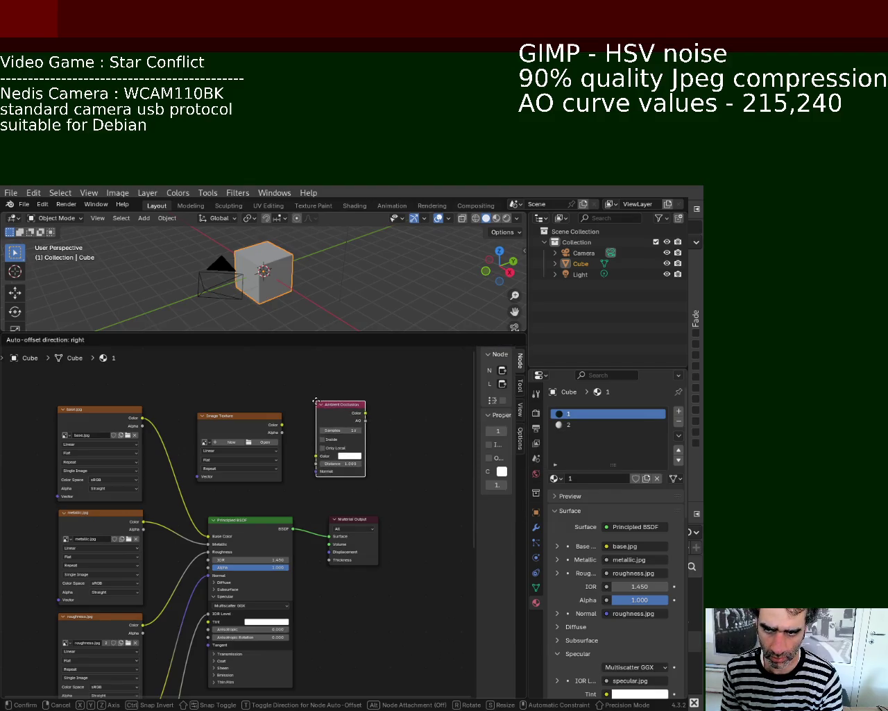
left_click(319, 401)
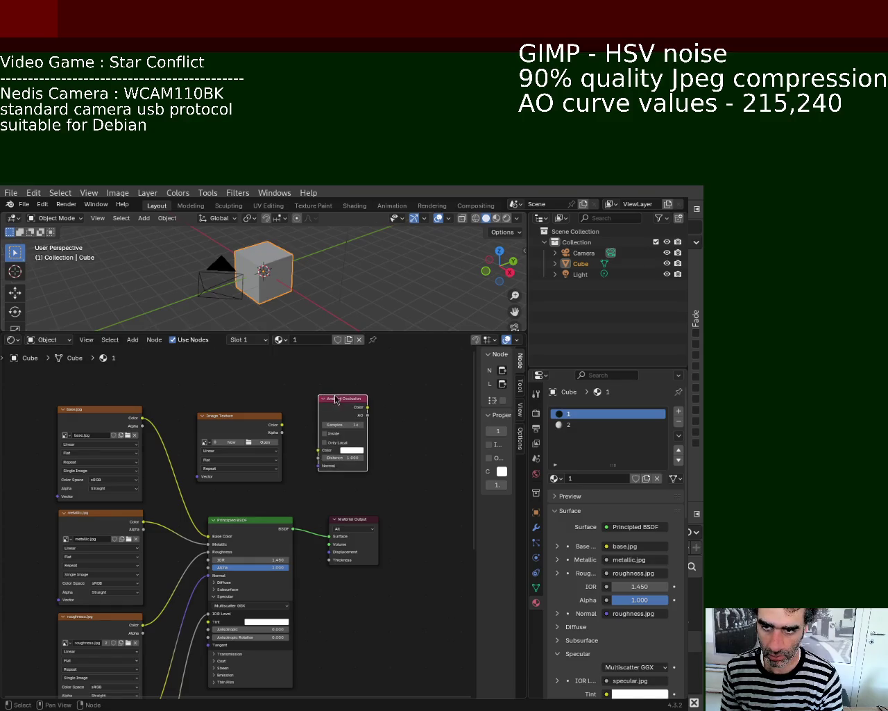
key("Delete")
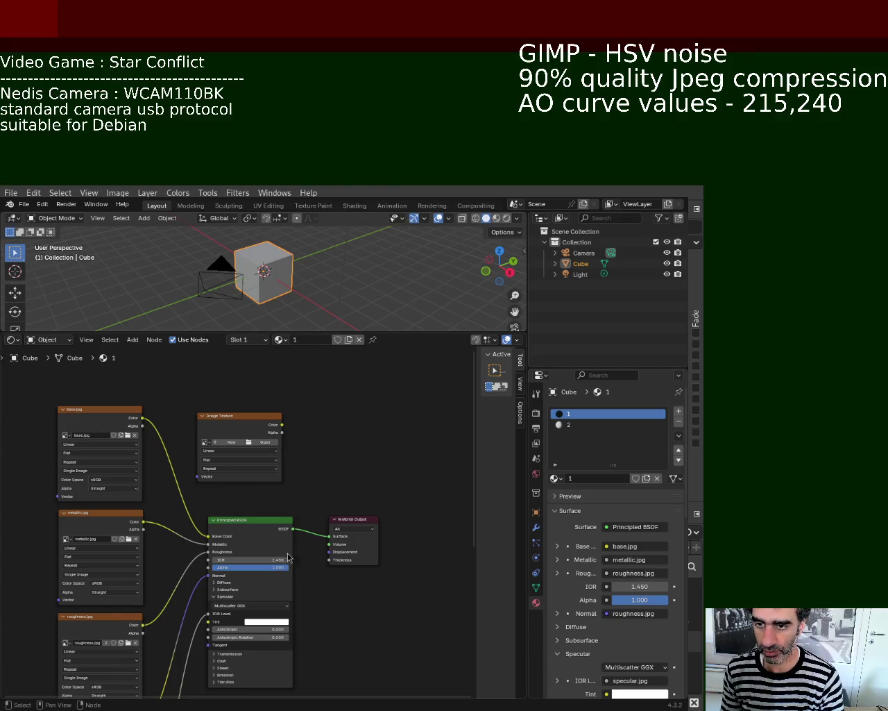
- Delete the empty Image Texture node and recentre the node view
left_click_drag(251, 416, 261, 415)
key("x")
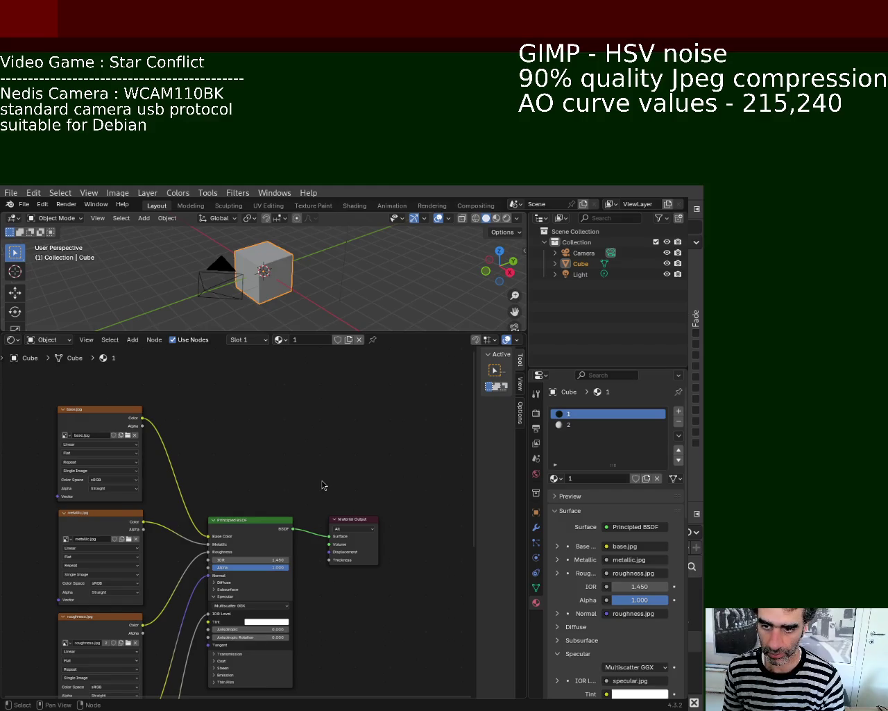
mouse_move(268, 442)
middle_mouse_down()
mouse_move(411, 632)
mouse_move(361, 517)
mouse_move(302, 488)
mouse_move(302, 672)
mouse_move(292, 608)
middle_mouse_up()
- Add a Mix Shader node above the Material Output
key("shift+a")
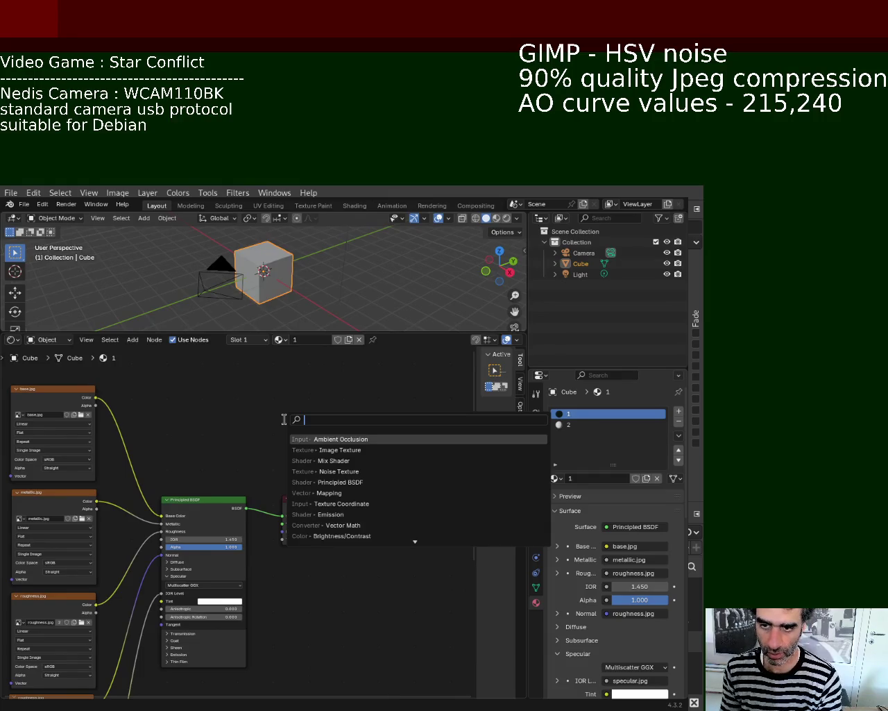
left_click(326, 460)
left_click(306, 414)
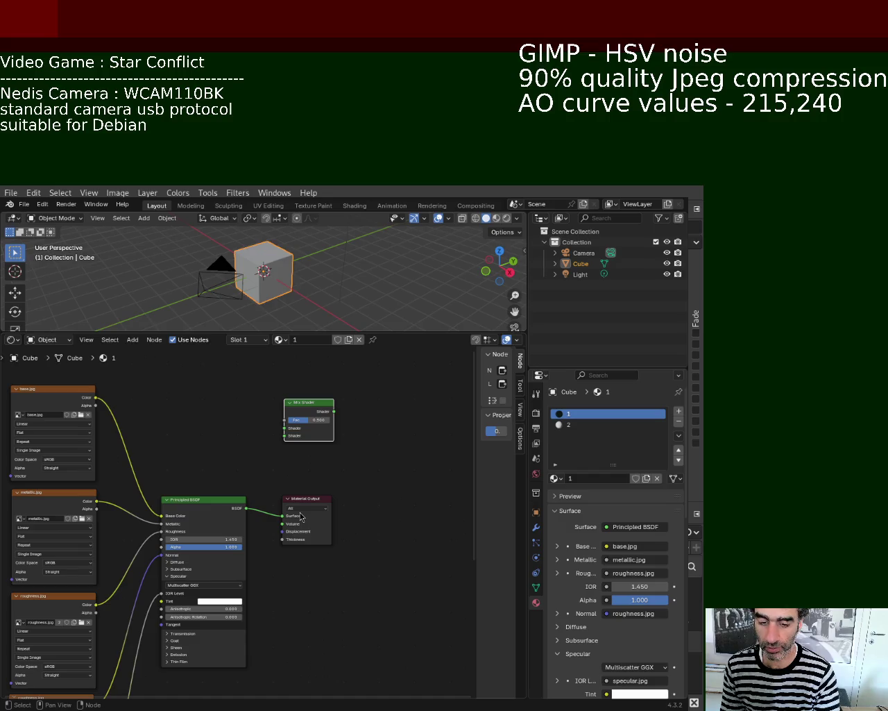
- Search the add-node list for 'map' and then 'ao', closing it without adding anything
key("shift+a")
left_click(208, 423)
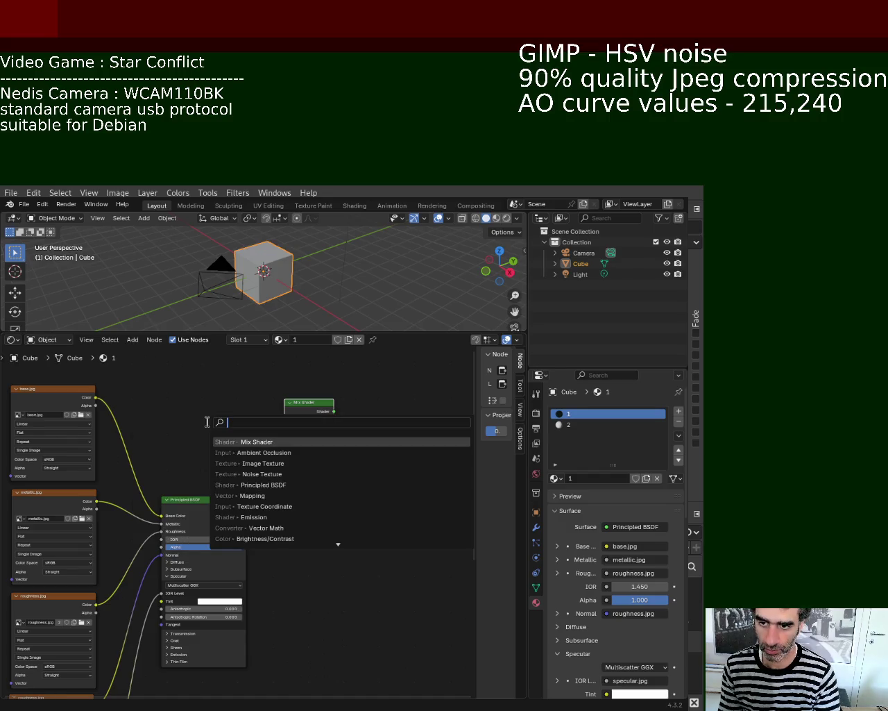
key("Escape")
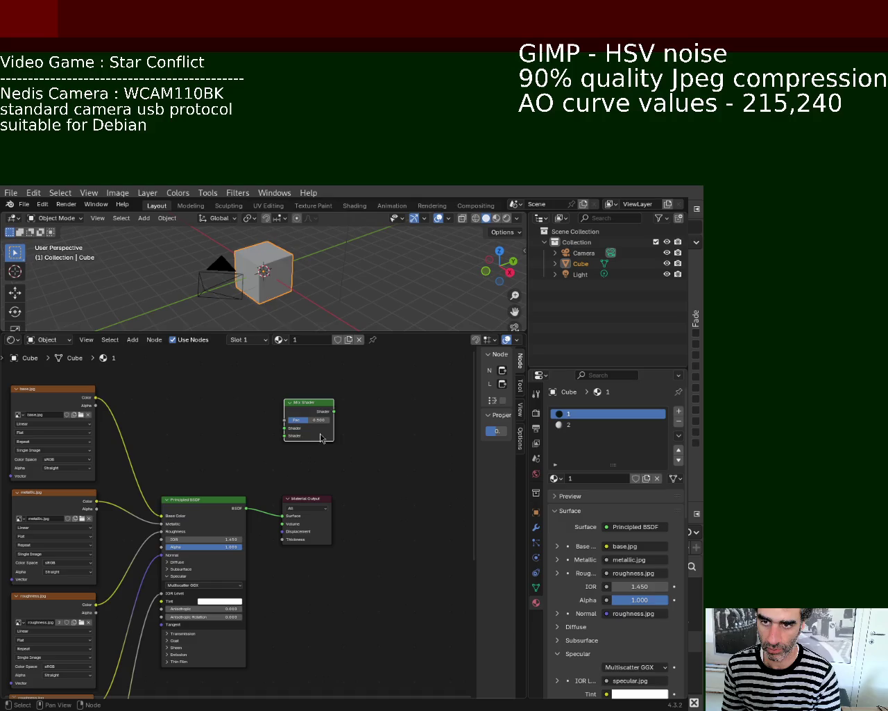
key("shift+a")
left_click(210, 417)
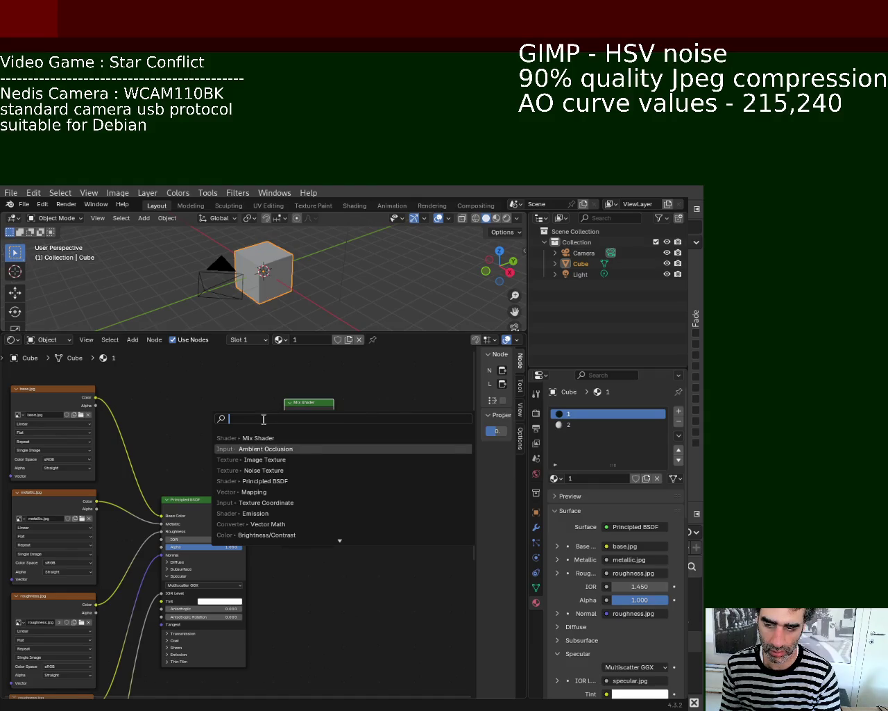
type("map")
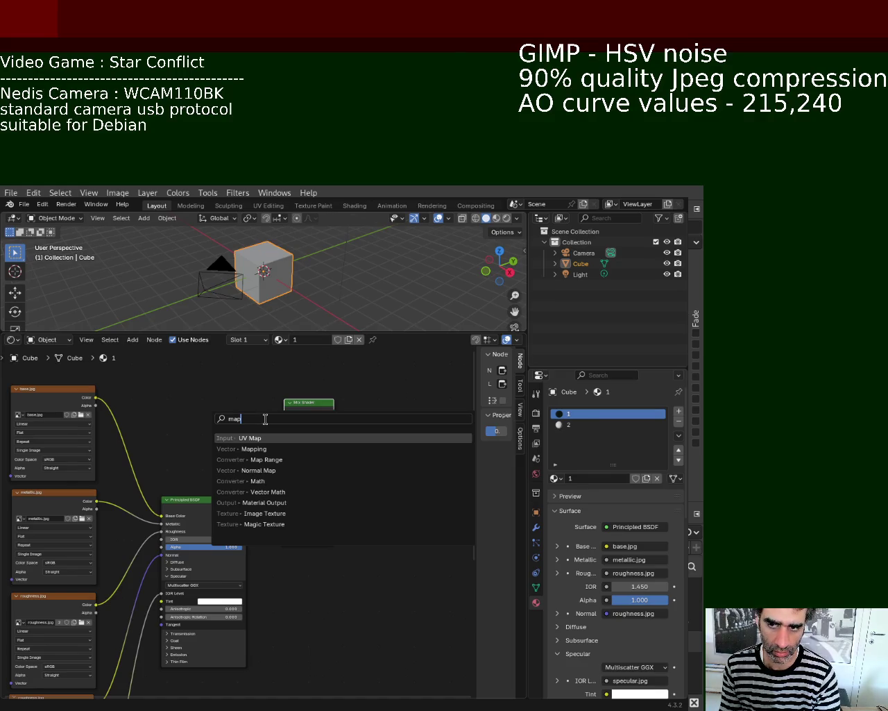
double_click(265, 419)
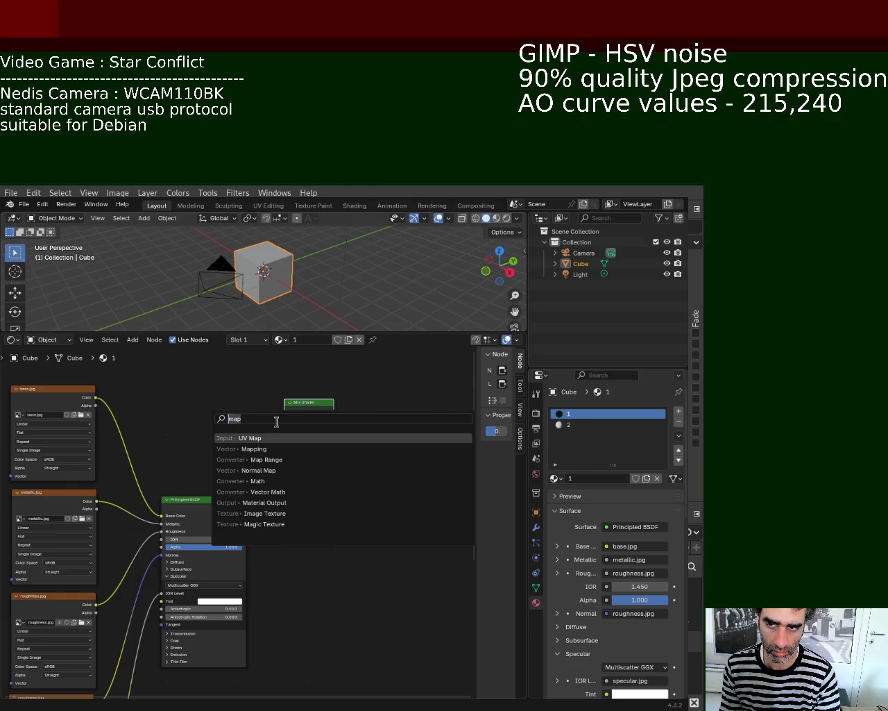
type("ao")
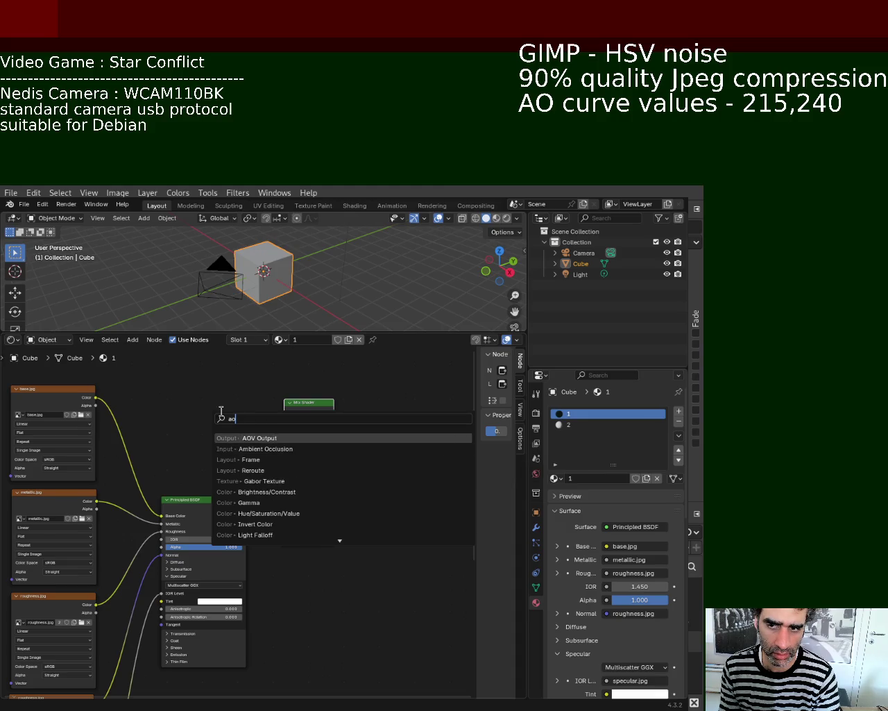
key("Escape")
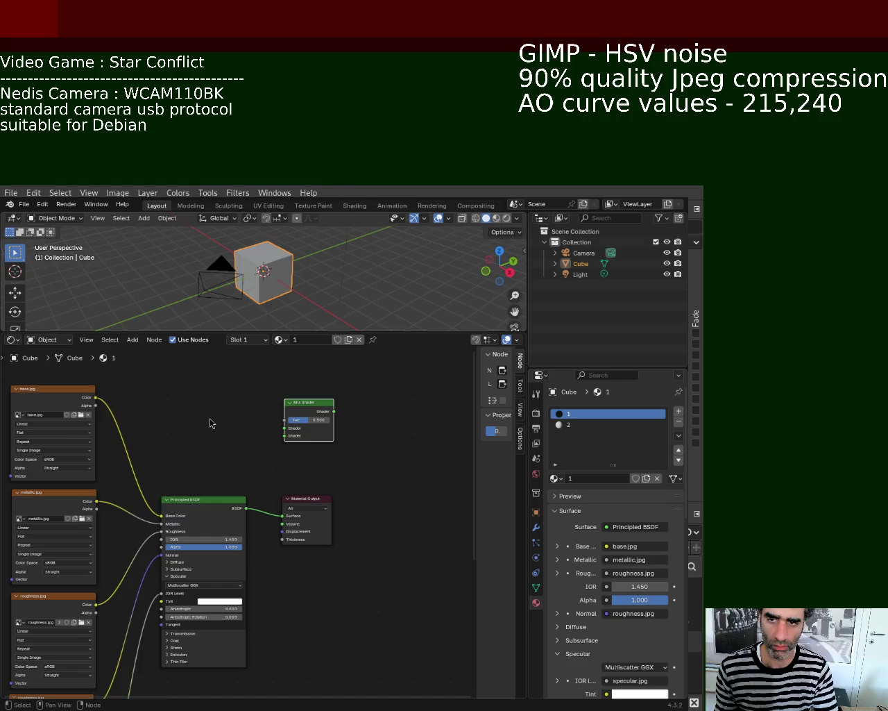
- Add an Ambient Occlusion node and position it up and to the left
key("shift+a")
left_click(191, 406)
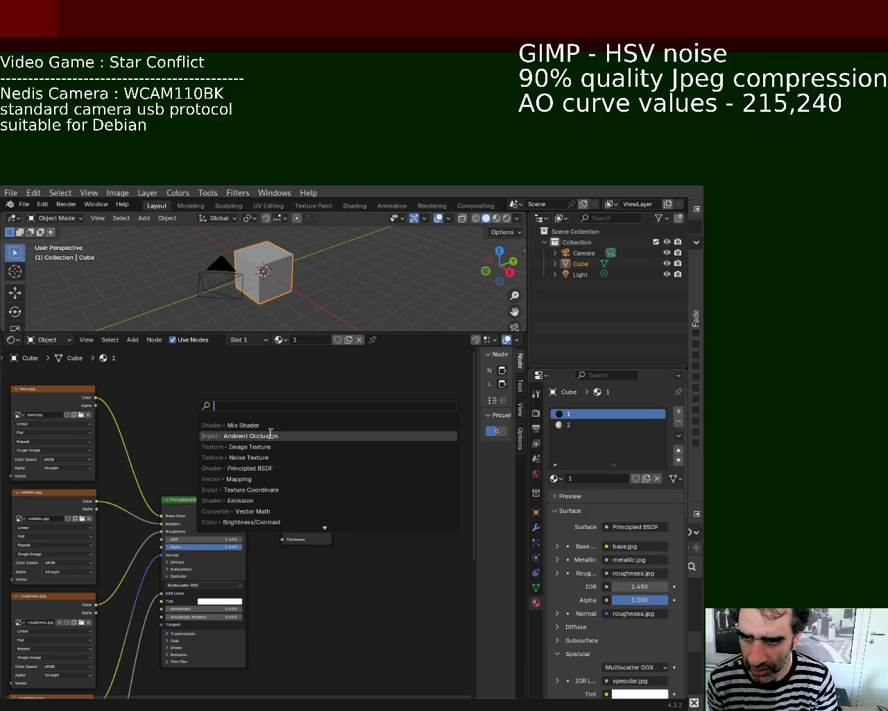
left_click(270, 434)
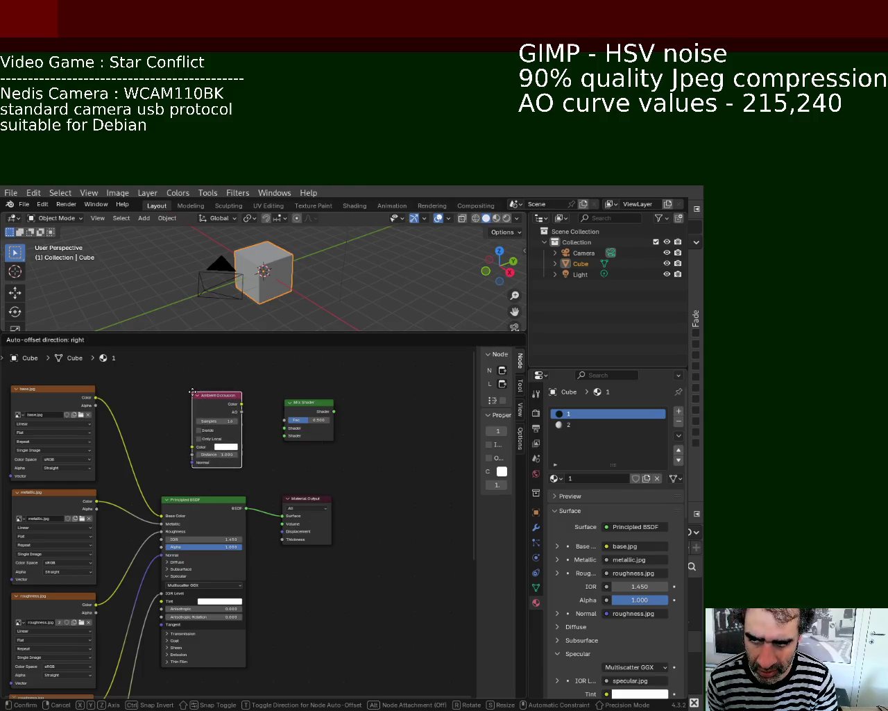
left_click(193, 394)
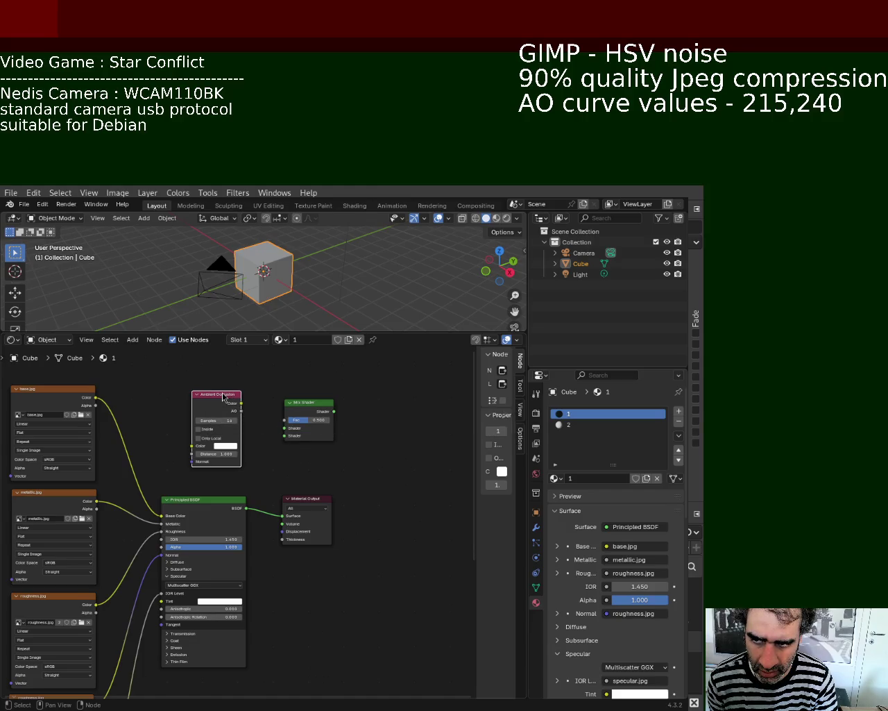
left_click_drag(223, 397, 218, 378)
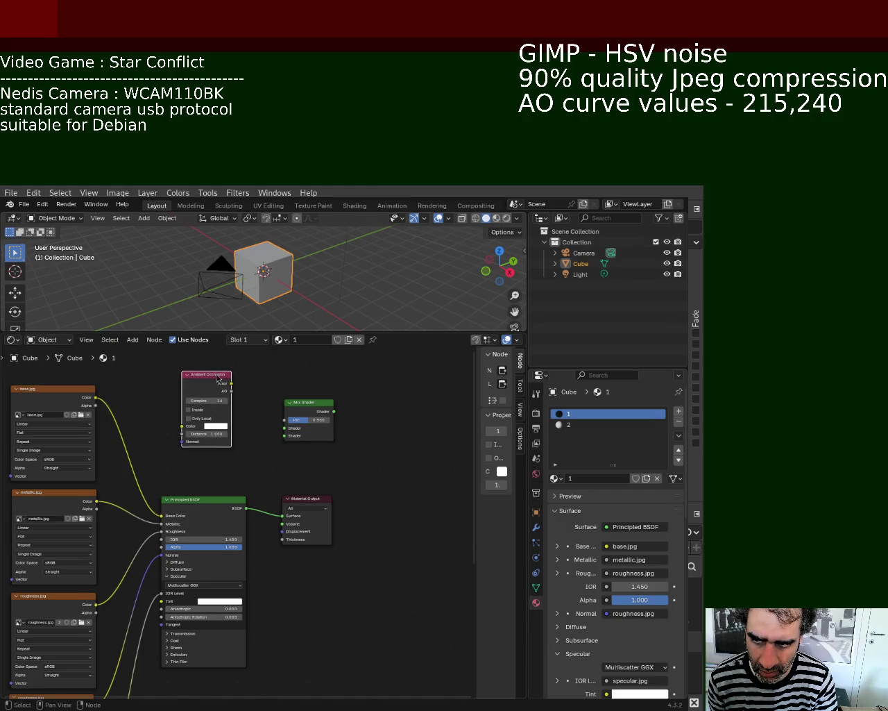
- Link AO Color to the Mix Shader Fac, make AO black, and plug Principled BSDF into Shader
left_click_drag(231, 383, 281, 428)
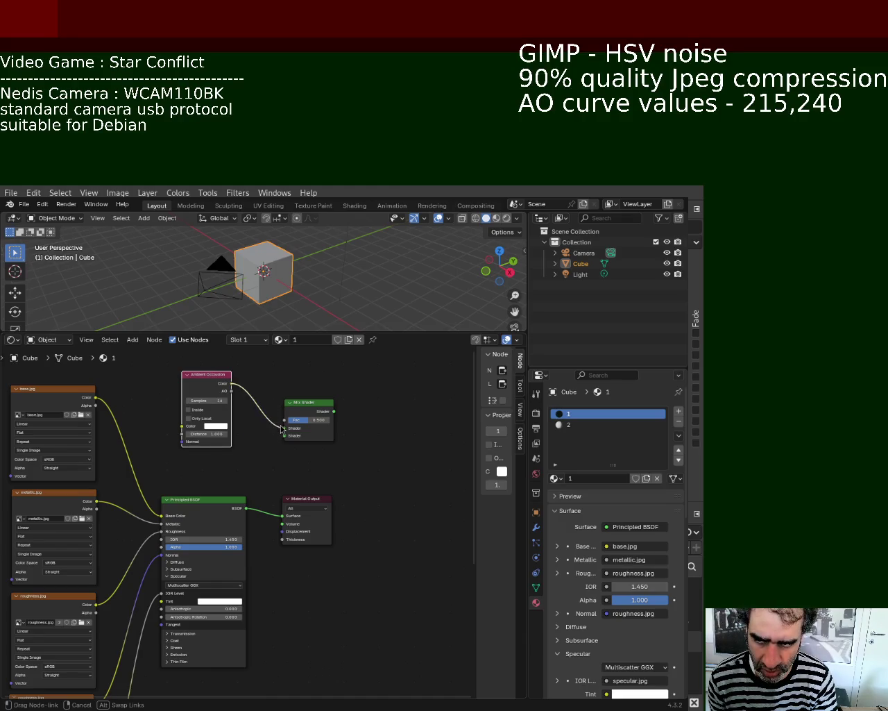
left_click_drag(281, 429, 282, 428)
left_click(222, 426)
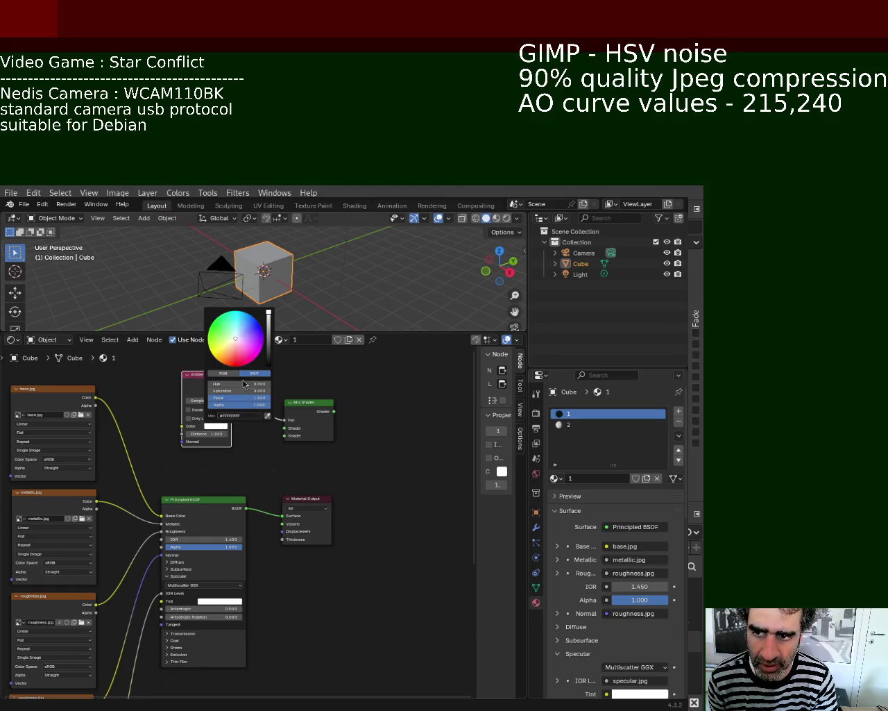
left_click_drag(268, 325, 269, 364)
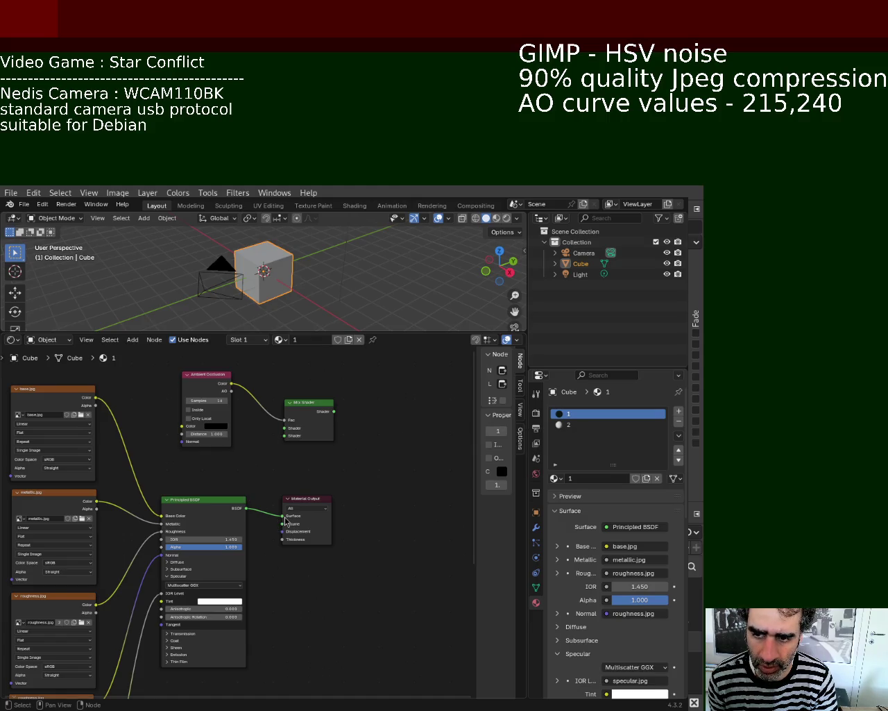
left_click_drag(284, 515, 284, 429)
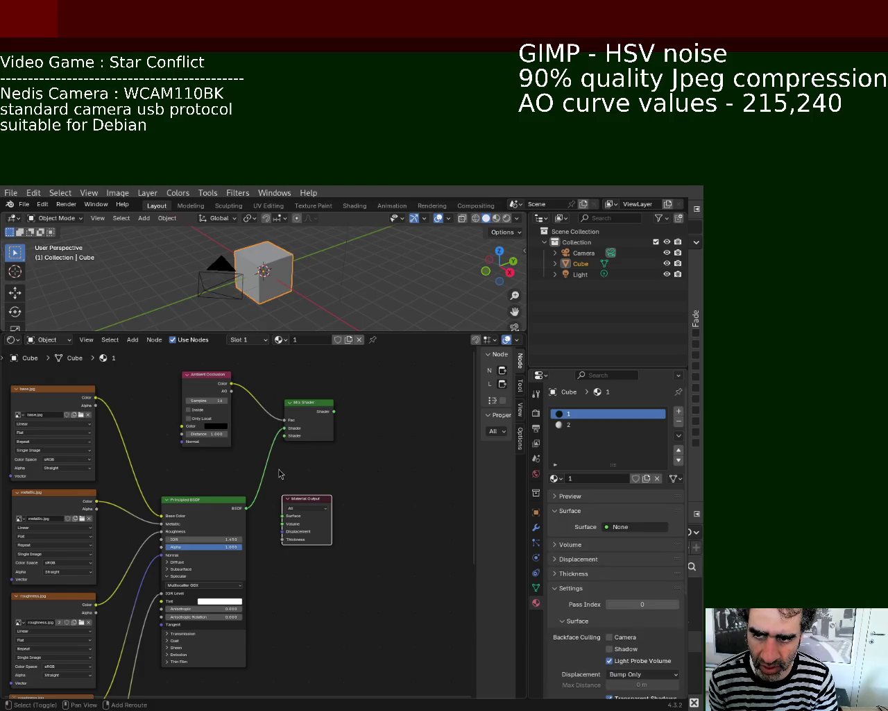
- Add an Image Texture node below the Mix Shader using the 'Img' search
key("shift+a")
type("a")
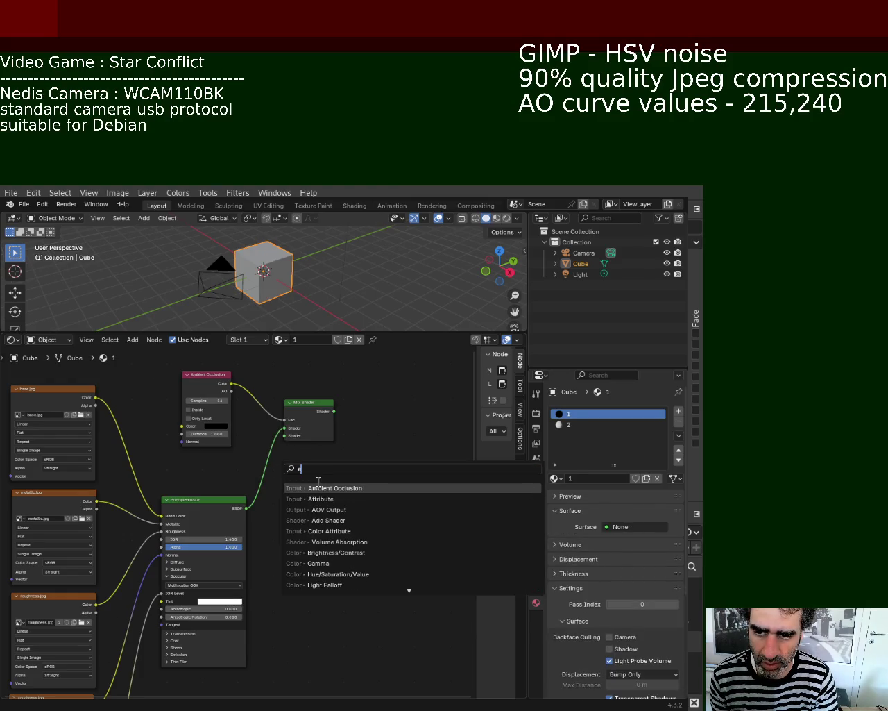
key("BackSpace")
type("Img")
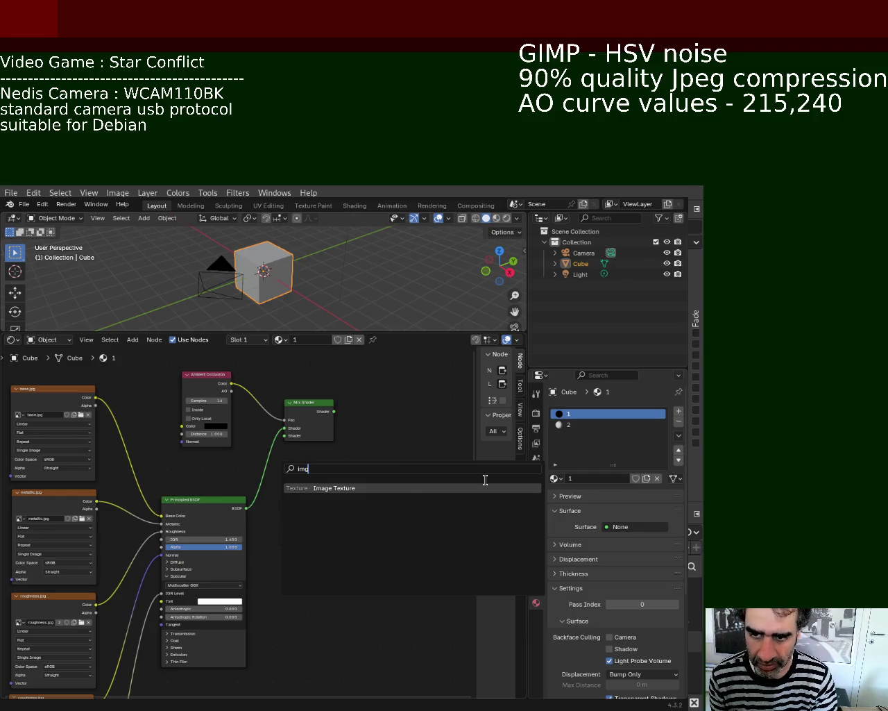
left_click(401, 489)
left_click(271, 619)
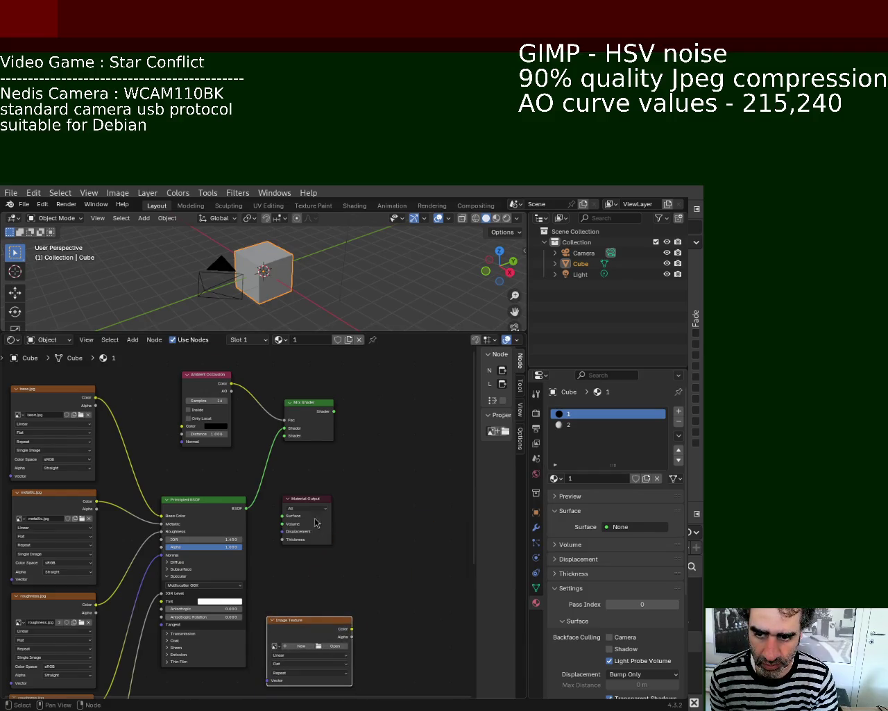
- Plug the Image Texture into the Mix Shader's second Shader and connect Mix Shader to Material Output Surface
left_click_drag(315, 522, 486, 500)
mouse_move(344, 620)
left_mouse_down()
mouse_move(352, 551)
mouse_move(282, 435)
left_mouse_up()
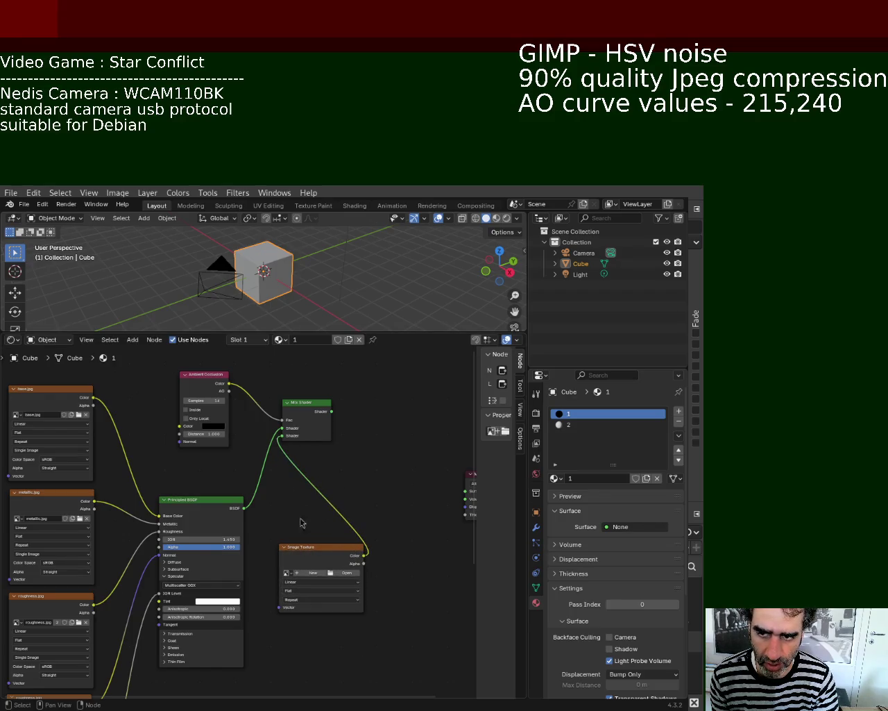
left_click_drag(340, 559, 227, 661)
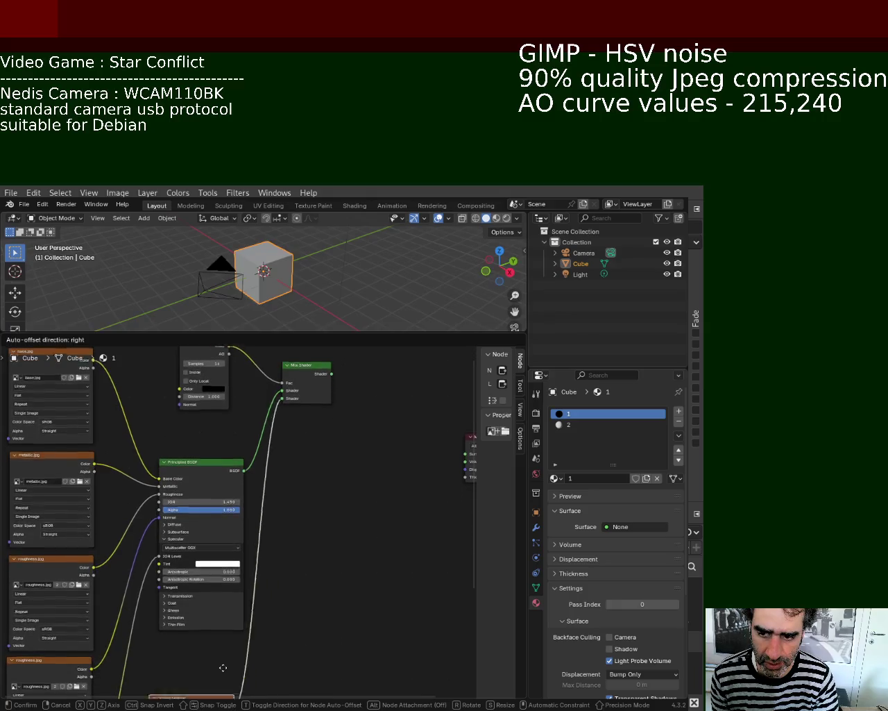
left_click_drag(316, 363, 340, 429)
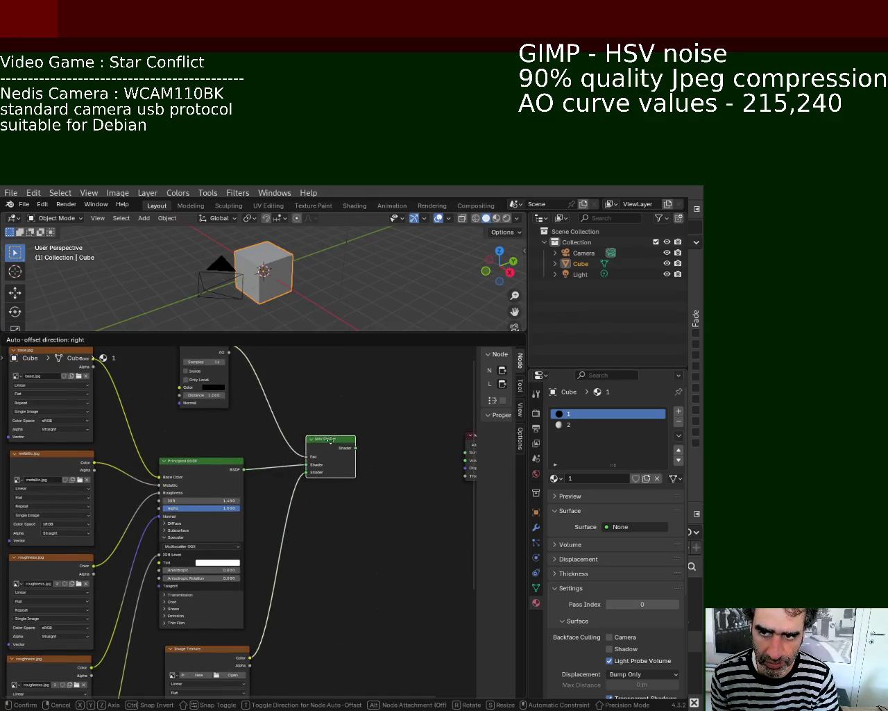
middle_click_drag(338, 358, 296, 426)
left_click_drag(172, 415, 152, 429)
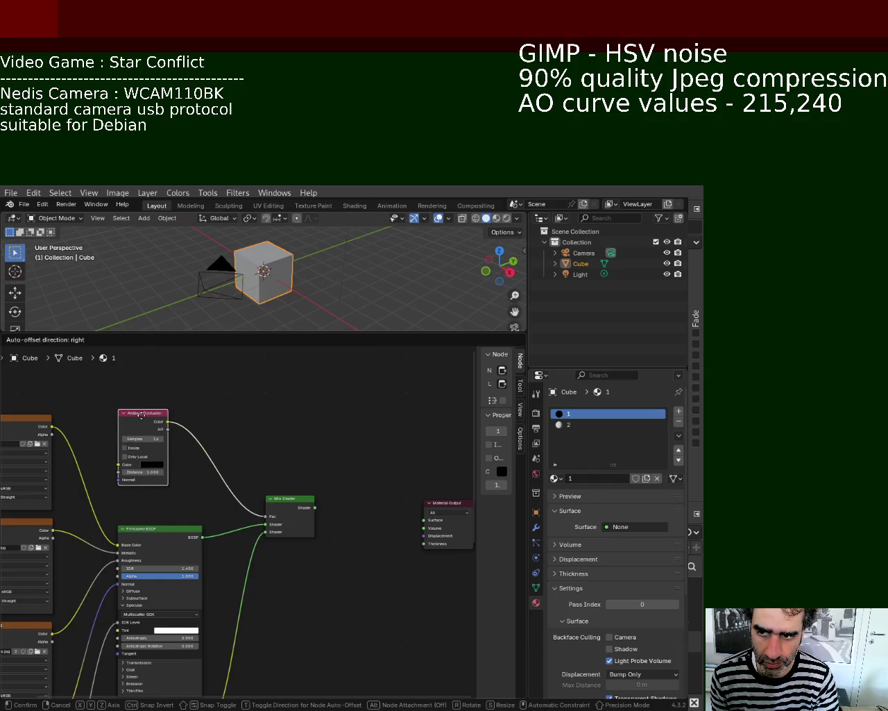
mouse_move(314, 507)
left_mouse_down()
mouse_move(422, 532)
mouse_move(422, 520)
left_mouse_up()
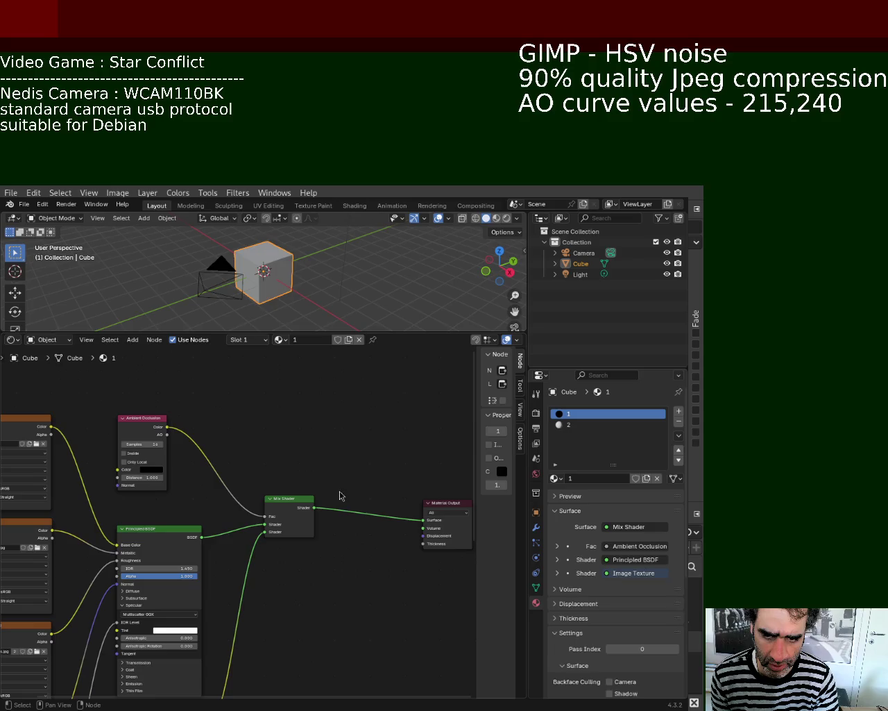
- Enlarge the 3D view, put the cube in Edit Mode and select all its geometry
left_click_drag(397, 333, 368, 384)
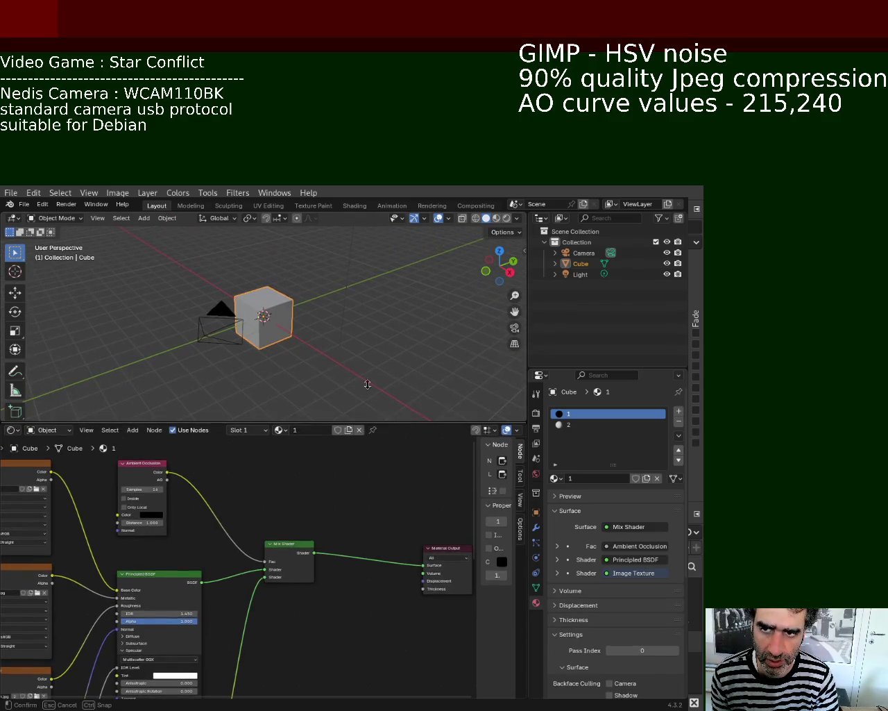
left_click(388, 374)
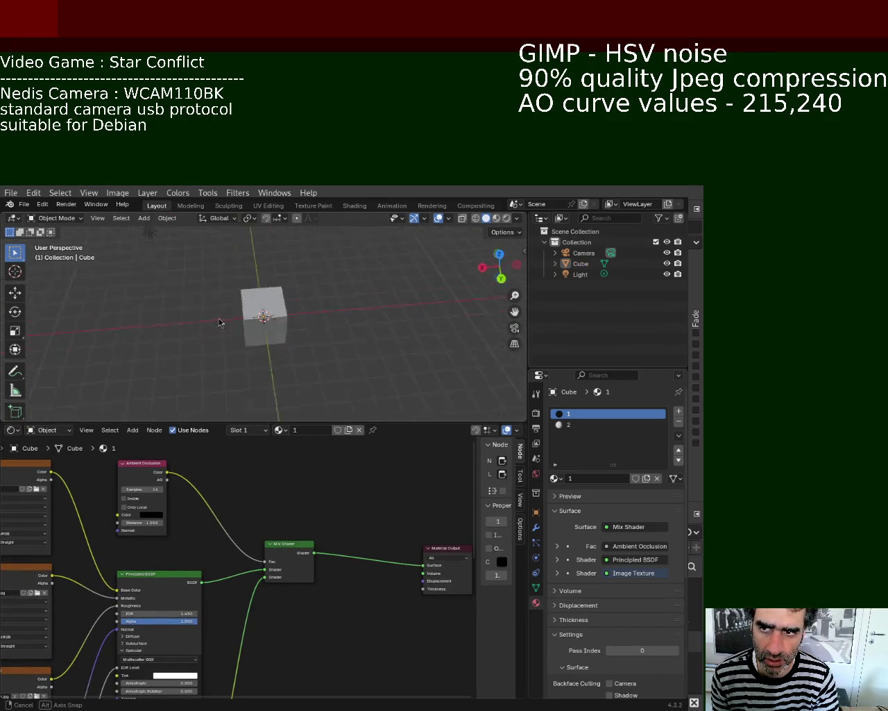
mouse_move(387, 374)
middle_mouse_down()
mouse_move(313, 287)
mouse_move(350, 333)
middle_mouse_up()
key("Tab")
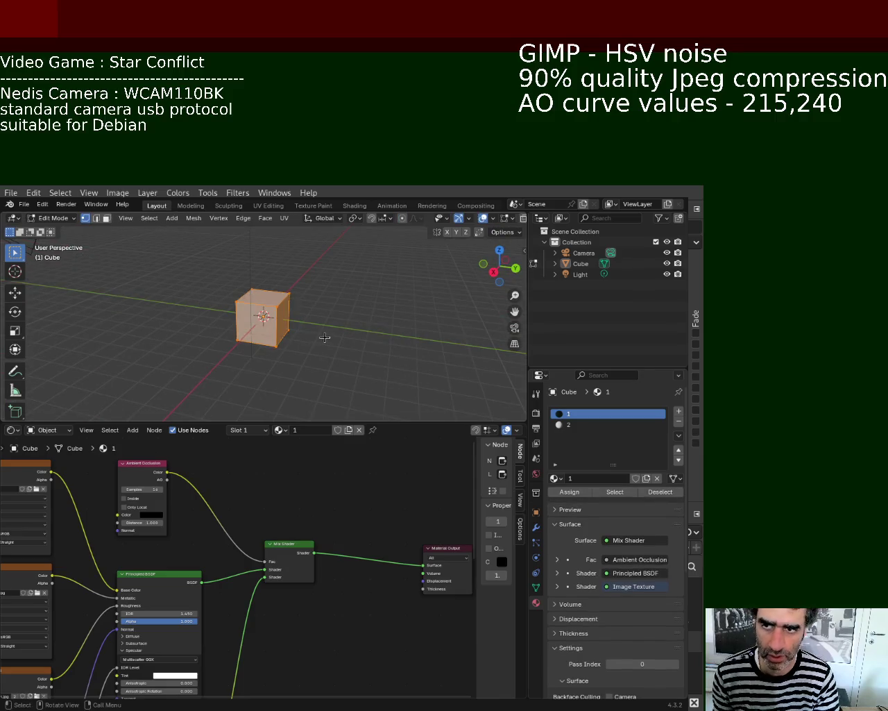
left_click(327, 340)
key("a")
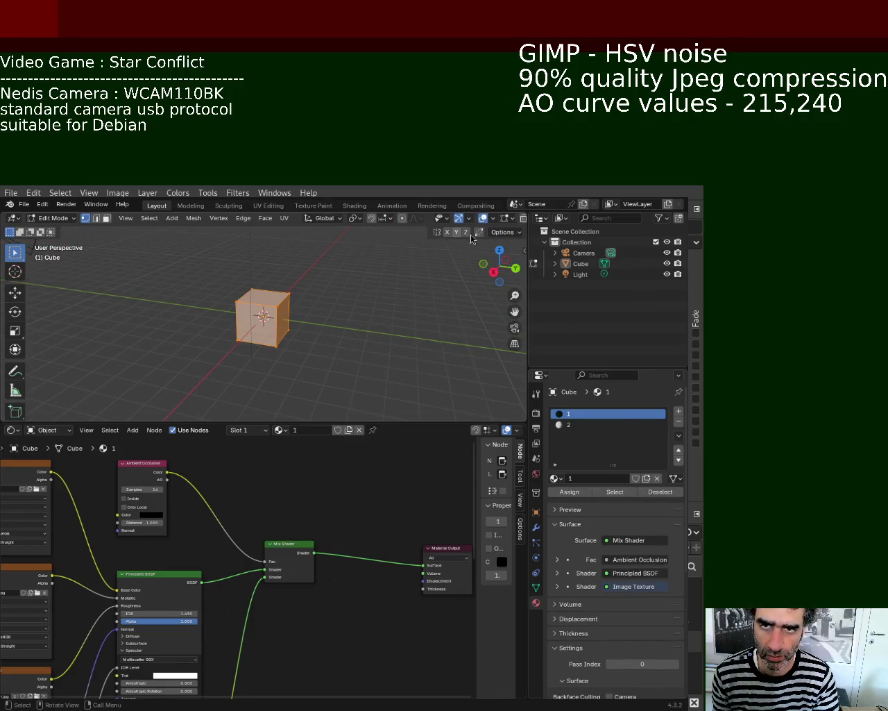
mouse_move(528, 267)
left_mouse_down()
mouse_move(630, 264)
mouse_move(499, 298)
left_mouse_up()
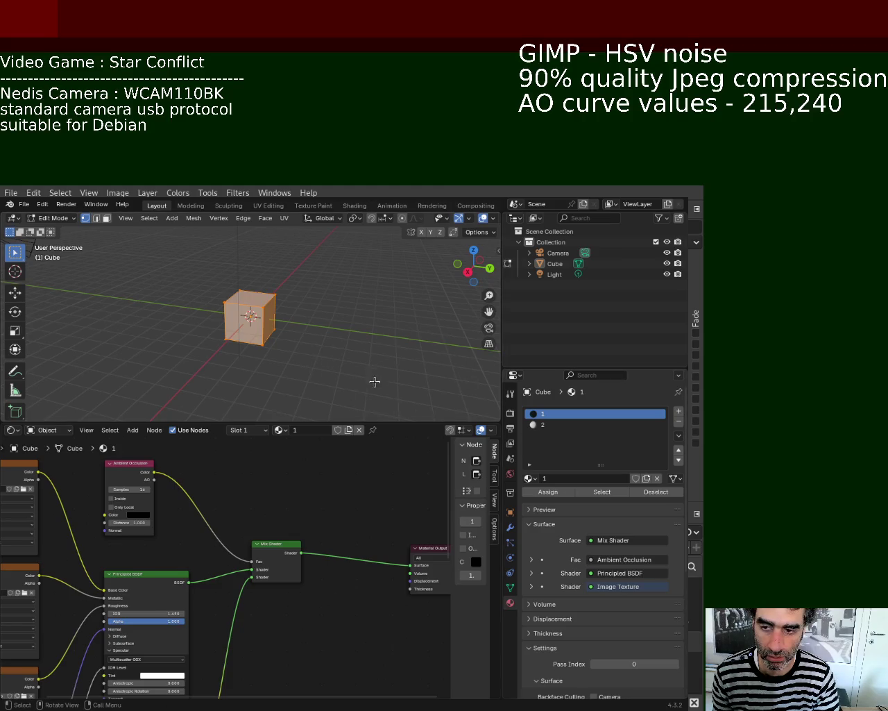
- Face the cube front-on, widen the 3D view, and switch to Material Preview shading
left_click(340, 328)
middle_click_drag(284, 314, 271, 316)
left_click_drag(501, 247, 584, 247)
left_click(559, 218)
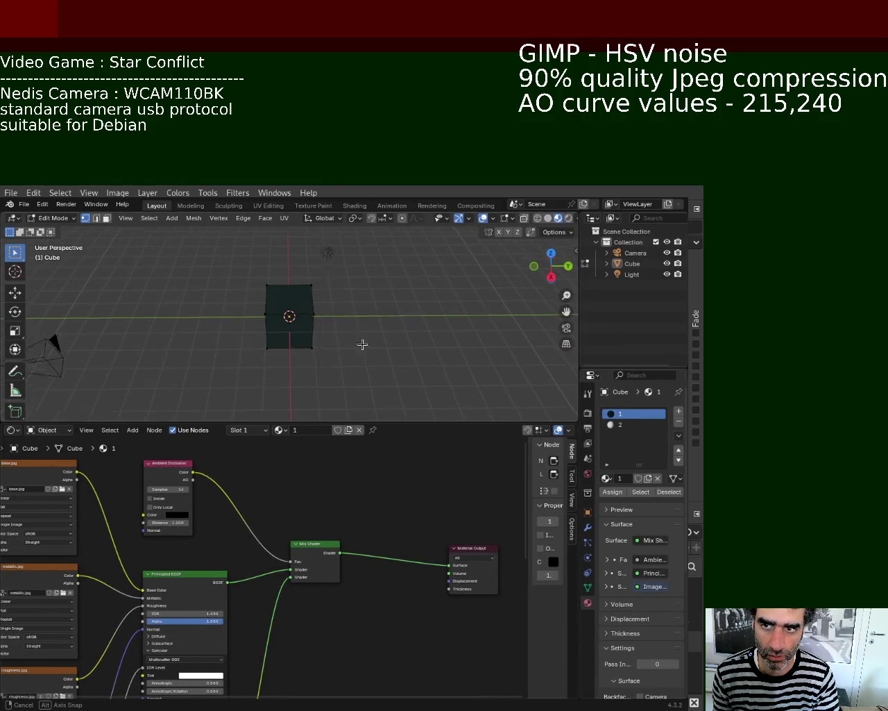
- Zoom in and orbit around the cube to inspect its dark material up close
middle_click_drag(363, 343, 463, 290)
scroll(285, 301, "up", 5)
mouse_move(295, 301)
middle_mouse_down()
mouse_move(390, 349)
mouse_move(300, 315)
mouse_move(377, 327)
mouse_move(329, 345)
middle_mouse_up()
scroll(329, 345, "up", 5)
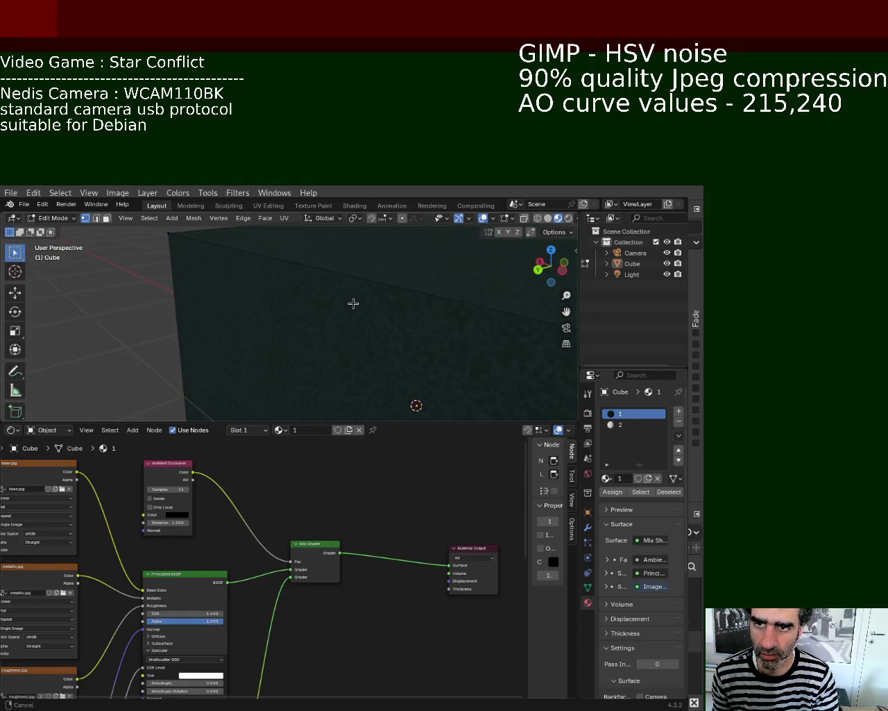
mouse_move(353, 303)
middle_mouse_down()
mouse_move(468, 391)
mouse_move(460, 317)
mouse_move(486, 284)
mouse_move(485, 380)
mouse_move(382, 367)
mouse_move(310, 305)
mouse_move(361, 373)
mouse_move(386, 337)
mouse_move(329, 319)
mouse_move(280, 369)
mouse_move(291, 302)
middle_mouse_up()
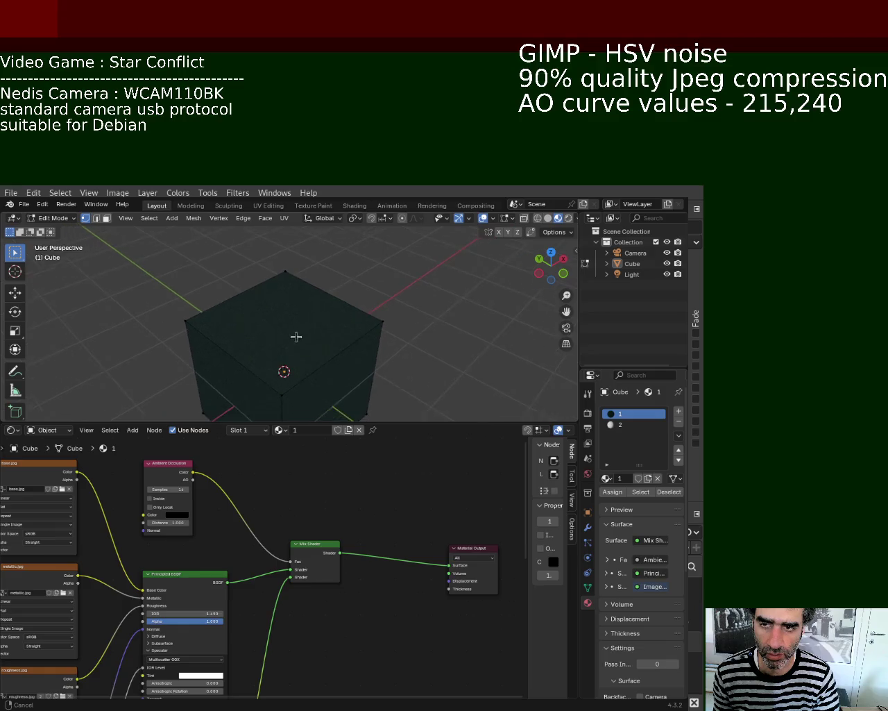
middle_click_drag(293, 321, 321, 347)
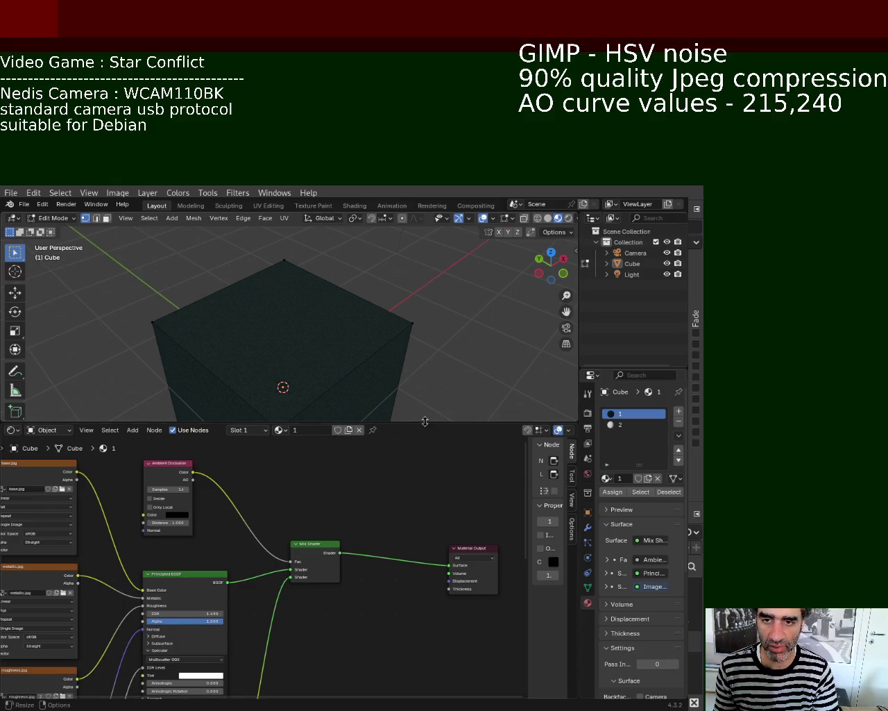
- Enlarge the 3D view to orbit further, then shrink it and zoom out to the whole cube
left_click_drag(425, 421, 425, 546)
mouse_move(278, 340)
middle_mouse_down()
mouse_move(360, 292)
mouse_move(280, 331)
mouse_move(353, 423)
middle_mouse_up()
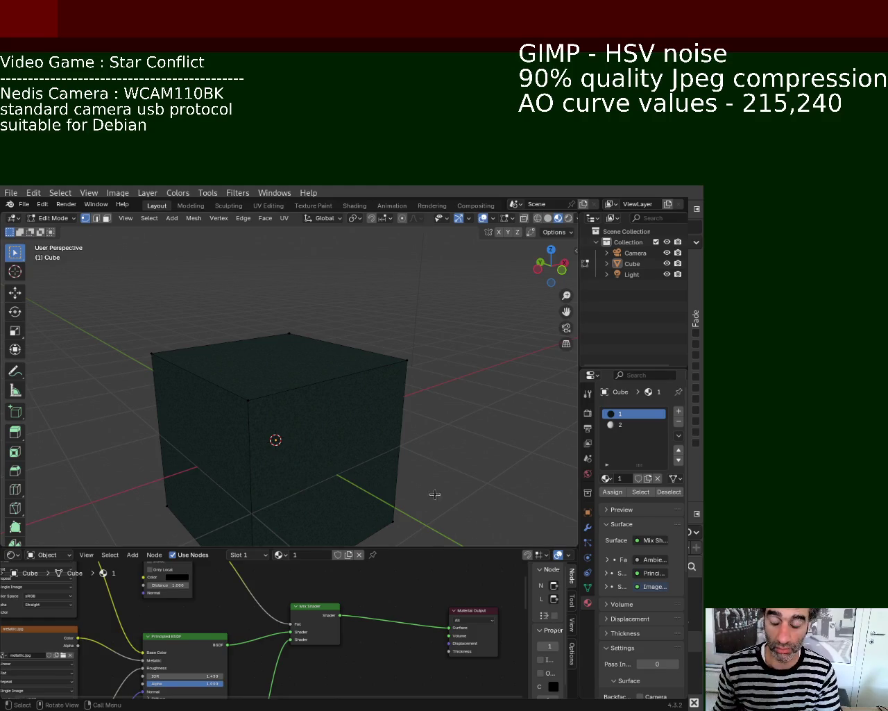
mouse_move(307, 372)
middle_mouse_down()
mouse_move(341, 330)
mouse_move(234, 305)
mouse_move(276, 389)
mouse_move(270, 331)
mouse_move(317, 353)
middle_mouse_up()
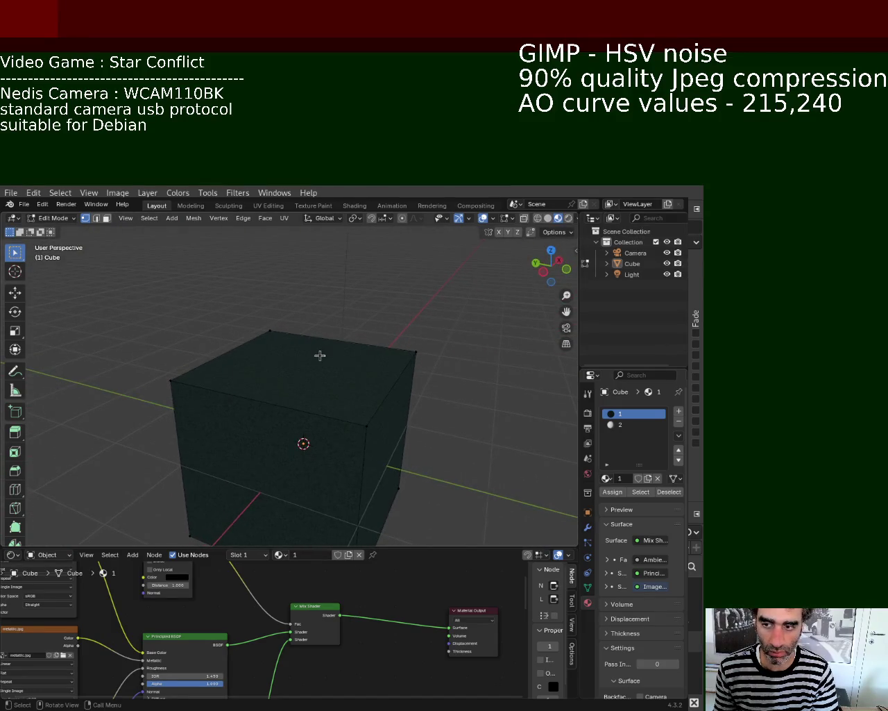
mouse_move(377, 544)
left_mouse_down()
mouse_move(391, 420)
mouse_move(382, 433)
left_mouse_up()
mouse_move(319, 291)
middle_mouse_down("ctrl")
mouse_move(357, 394)
mouse_move(291, 342)
mouse_move(425, 351)
mouse_move(254, 360)
mouse_move(287, 390)
mouse_move(368, 396)
mouse_move(302, 330)
mouse_move(296, 307)
mouse_move(335, 337)
mouse_move(317, 363)
mouse_move(305, 358)
middle_mouse_up("ctrl")
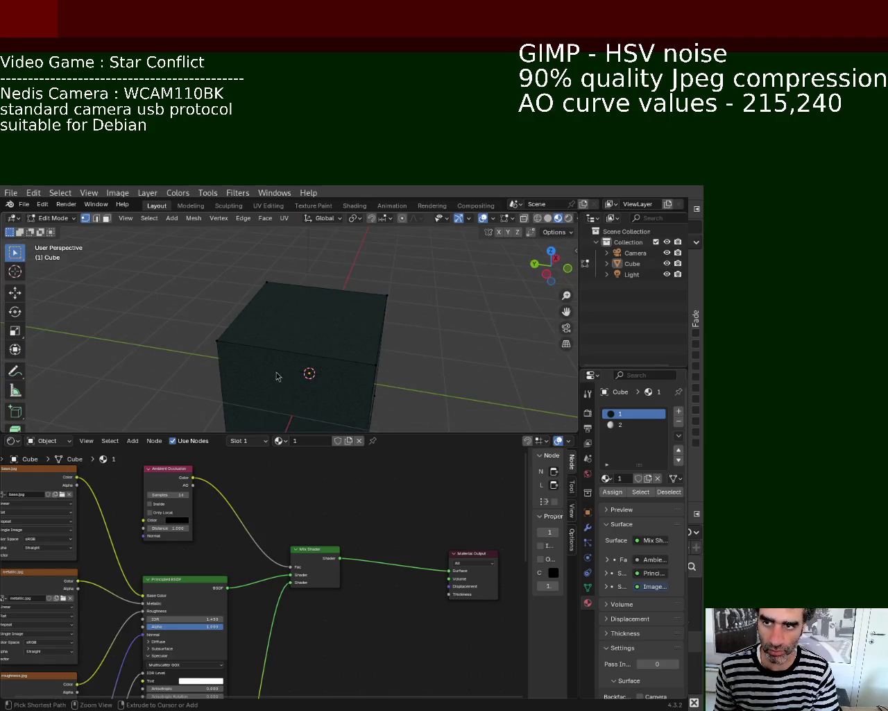